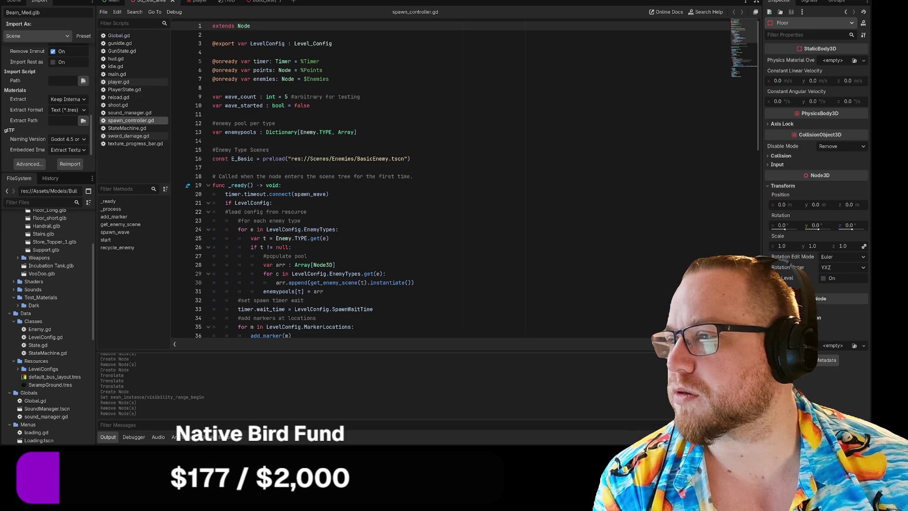
Switch from the Godot script editor to the Chrome window showing the Caverim 2 itch.io page
{"action": "key", "text": "alt+Tab"}
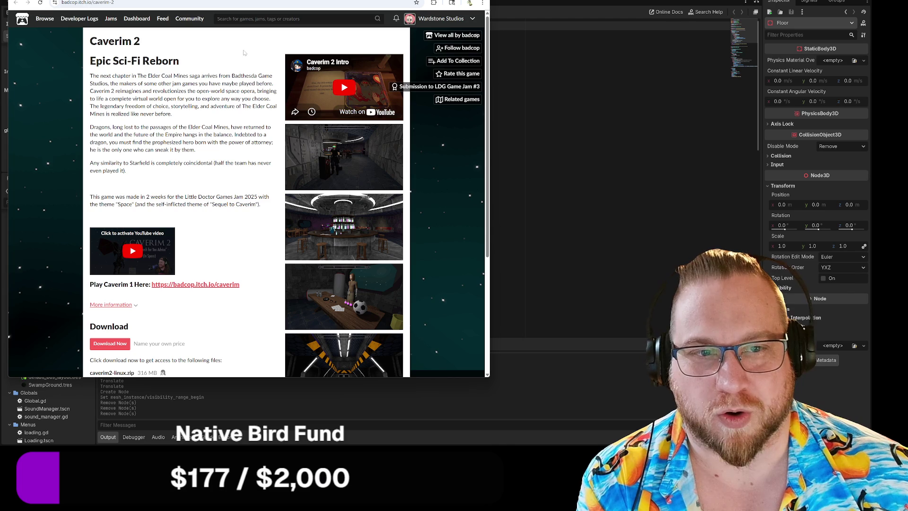
{"action": "scroll", "coordinate": [238, 49], "scroll_direction": "down", "scroll_amount": 3}
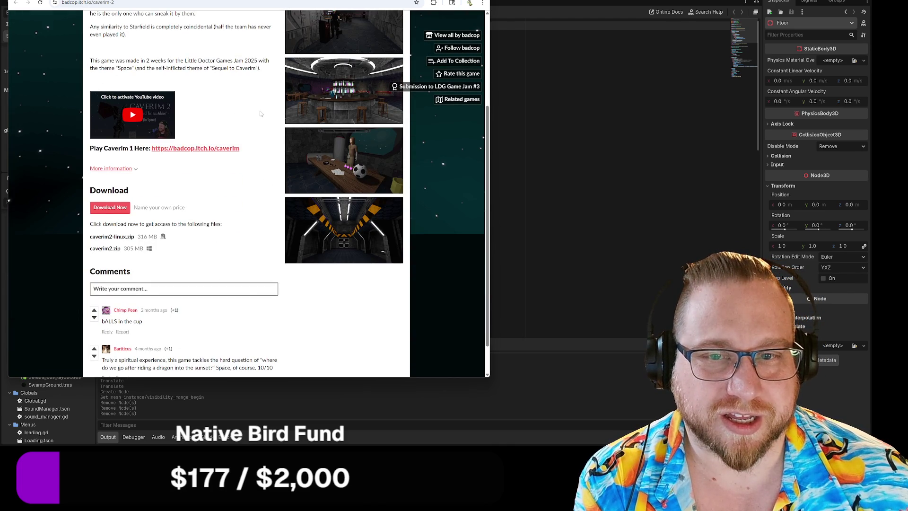
{"action": "scroll", "coordinate": [260, 113], "scroll_direction": "down", "scroll_amount": 1}
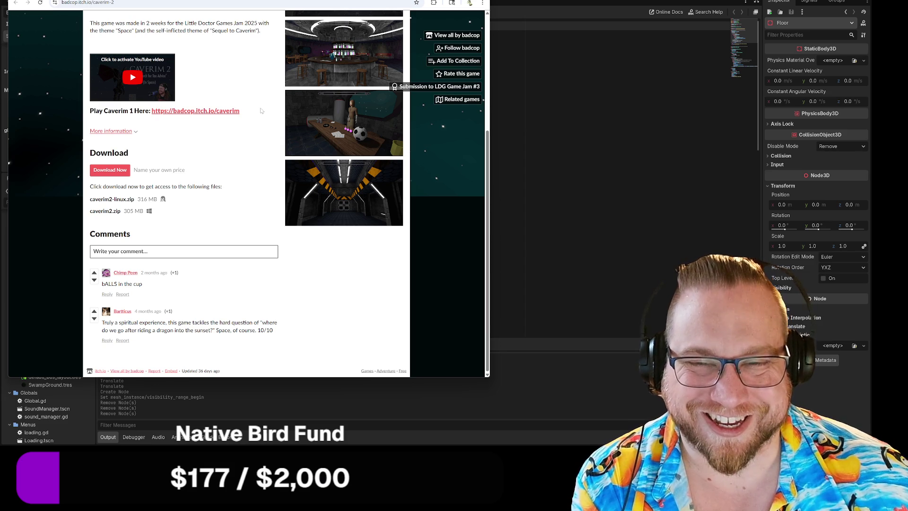
{"action": "scroll", "coordinate": [261, 111], "scroll_direction": "up", "scroll_amount": 4}
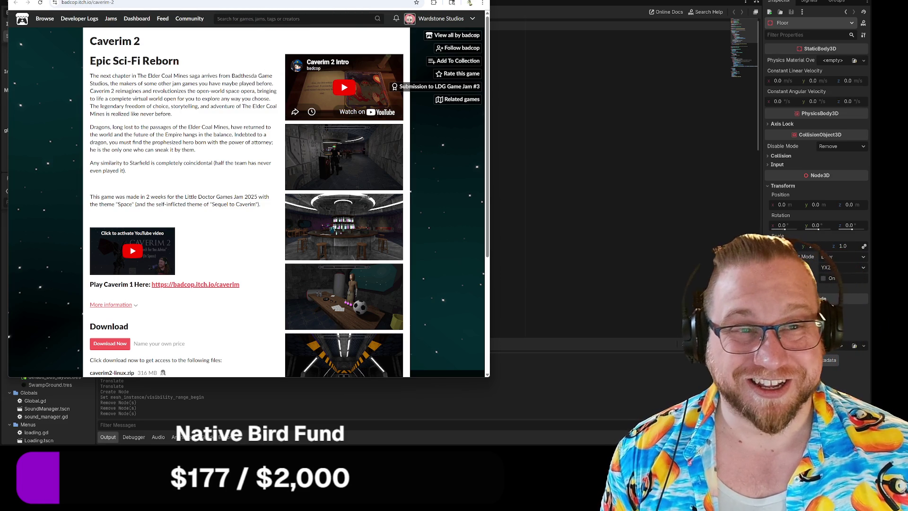
{"action": "key", "text": "alt+Tab"}
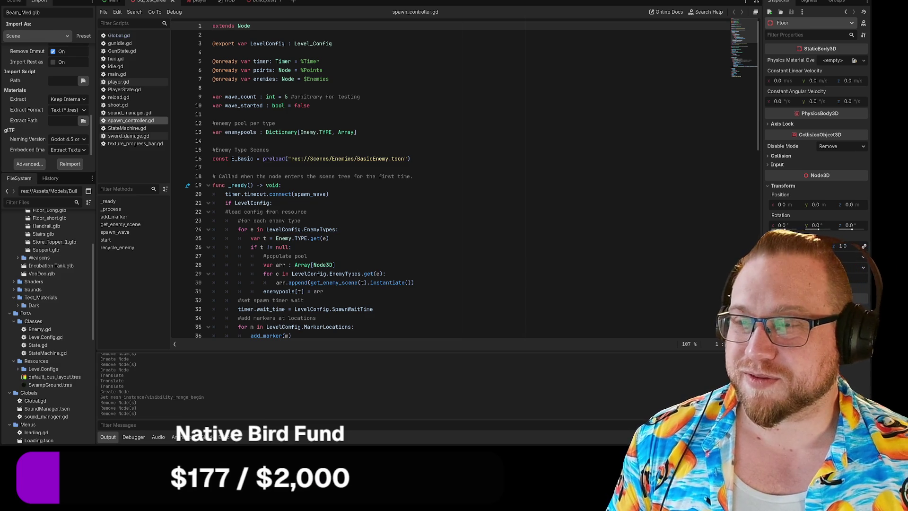
Return to the Caverim 2 page and enlarge its first screenshot in the gallery
{"action": "key", "text": "alt+Tab"}
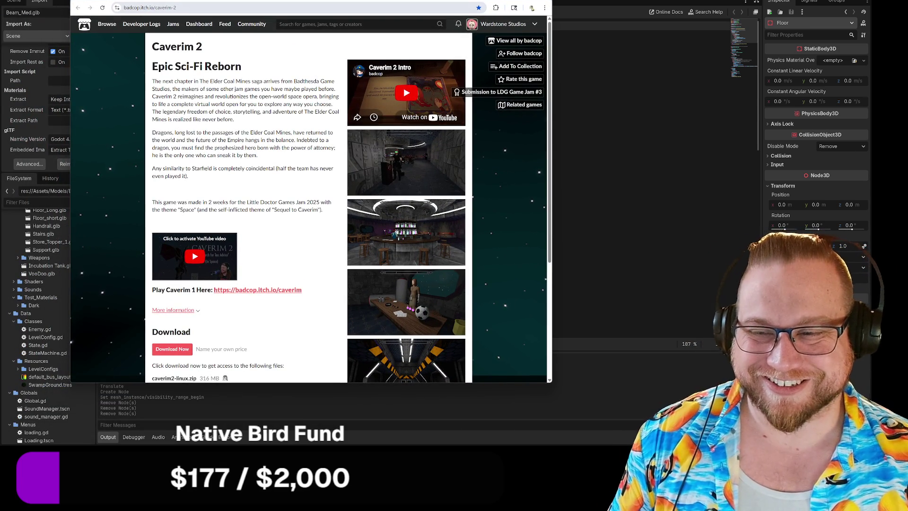
{"action": "scroll", "coordinate": [422, 96], "scroll_direction": "down", "scroll_amount": 2}
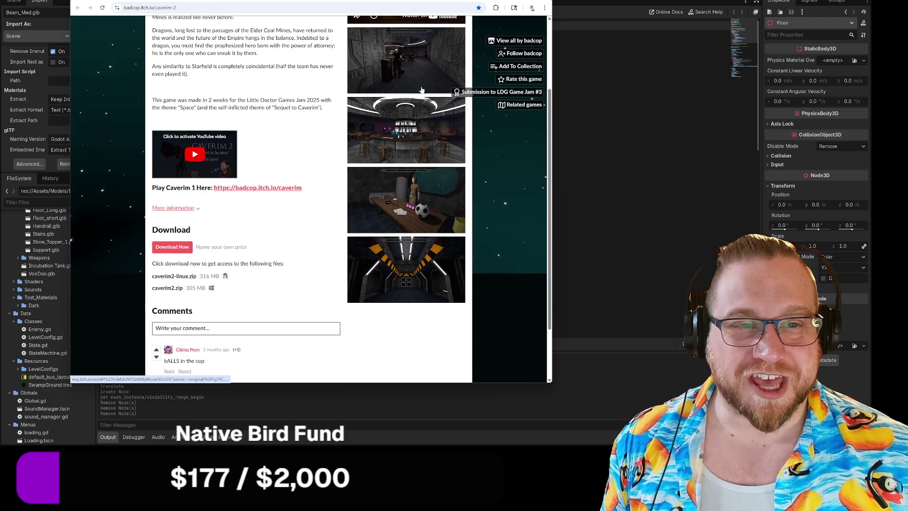
{"action": "scroll", "coordinate": [422, 96], "scroll_direction": "up", "scroll_amount": 3}
{"action": "left_click", "coordinate": [419, 124]}
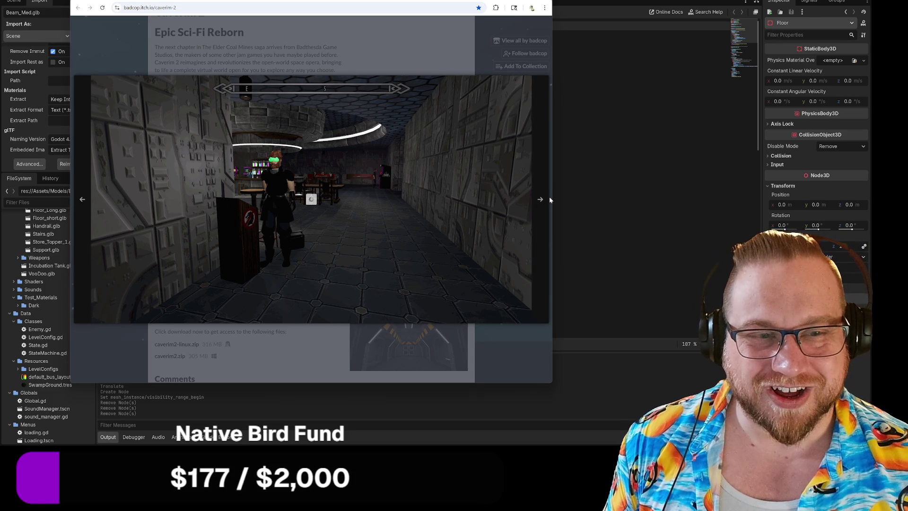
Browse the Caverim 2 screenshots (bar scene, table and soccer ball, sci-fi corridor), then close the gallery
{"action": "left_click", "coordinate": [544, 199]}
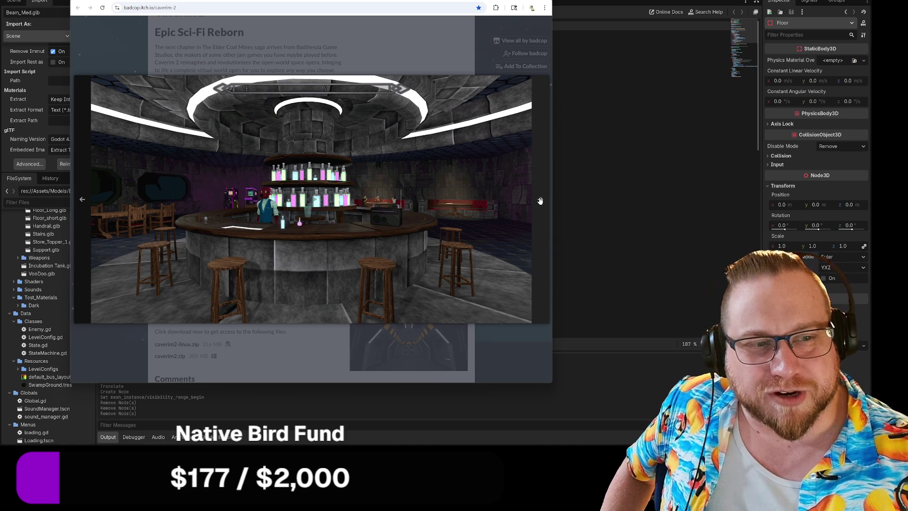
{"action": "left_click", "coordinate": [540, 201]}
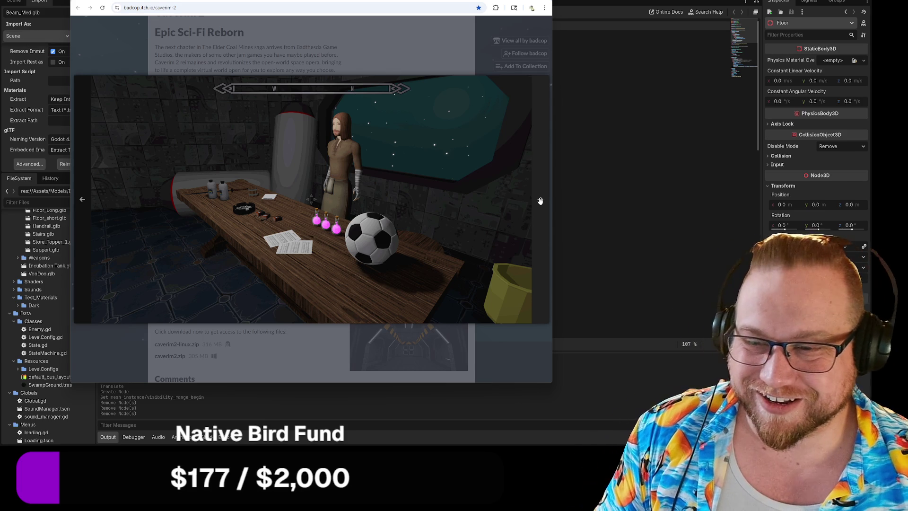
{"action": "left_click", "coordinate": [540, 200]}
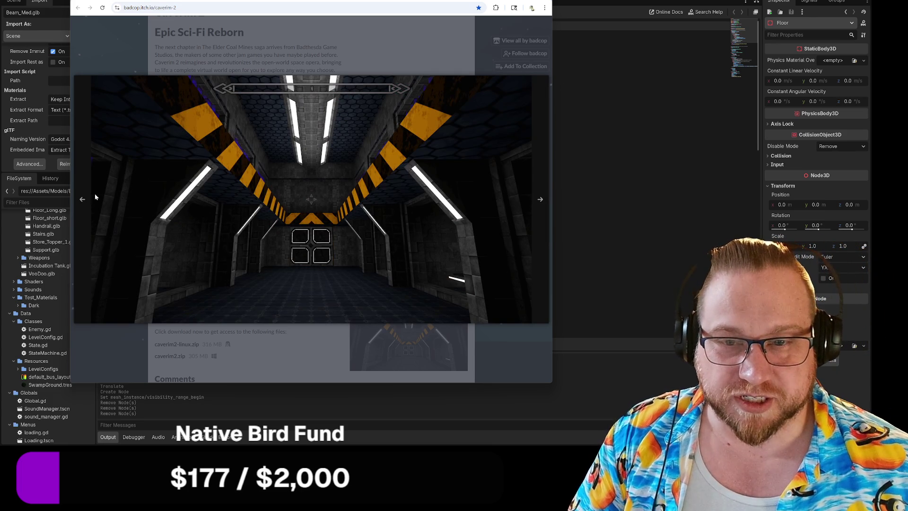
{"action": "left_click", "coordinate": [83, 199]}
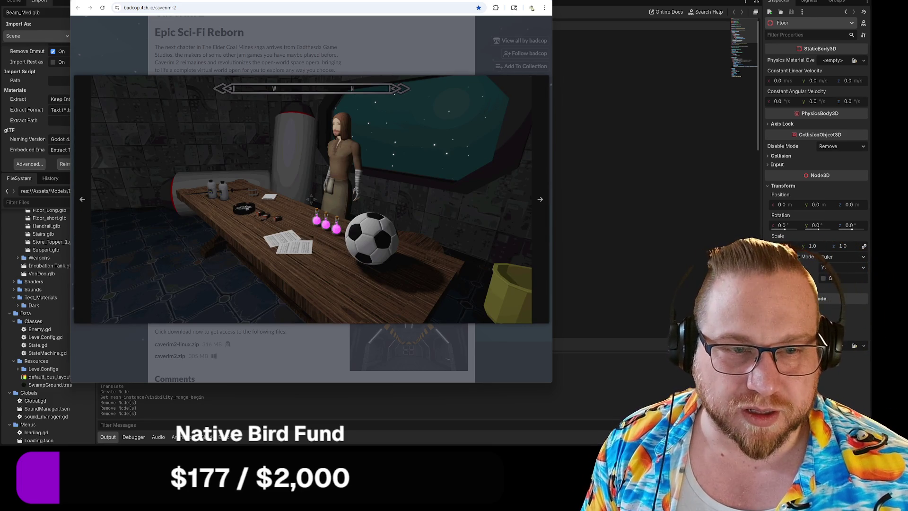
{"action": "left_click", "coordinate": [540, 200]}
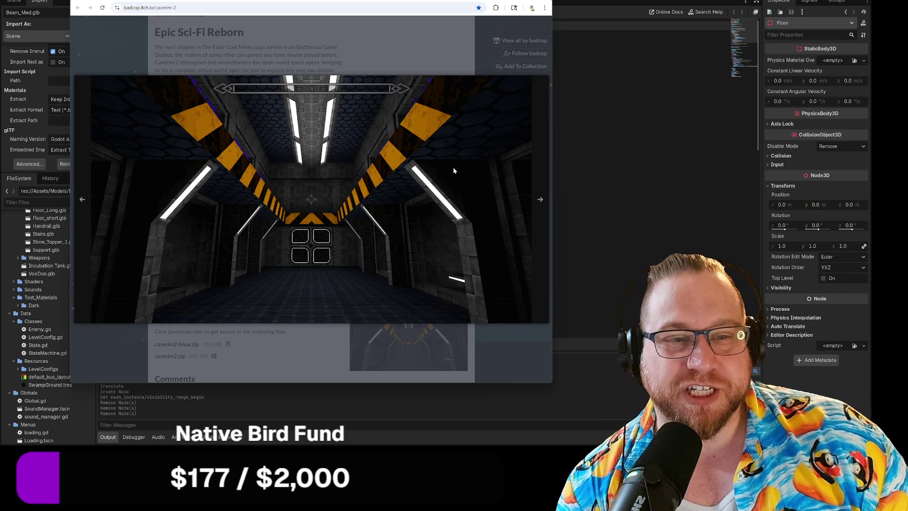
{"action": "left_click", "coordinate": [542, 200]}
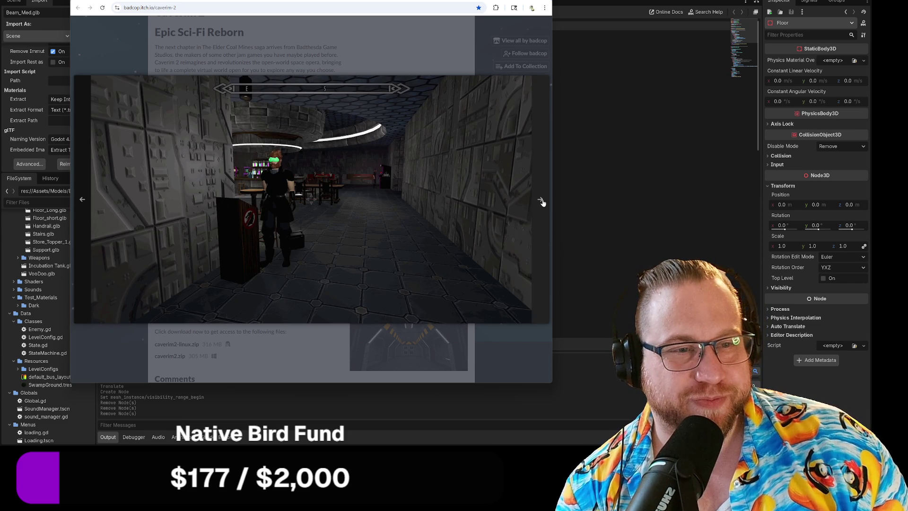
{"action": "left_click", "coordinate": [423, 68]}
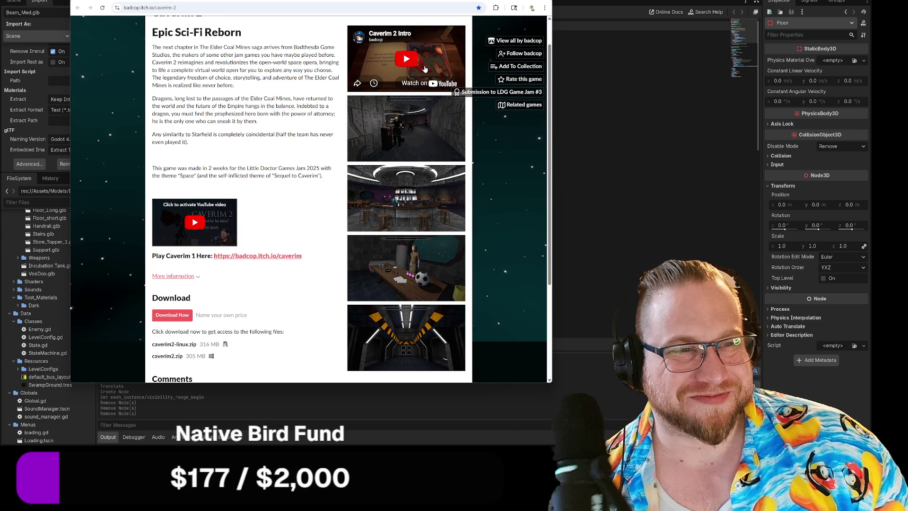
Follow the Caverim 2 developer and minimize the browser
{"action": "left_click", "coordinate": [532, 55]}
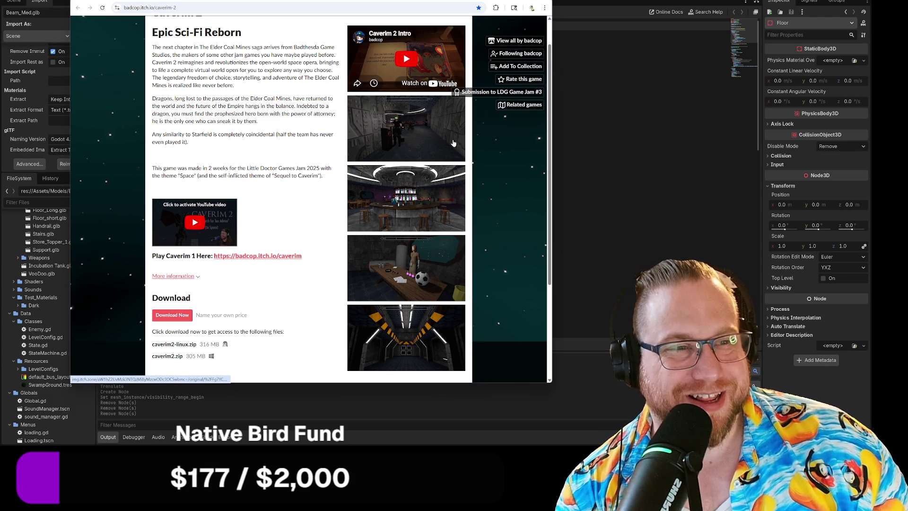
{"action": "scroll", "coordinate": [443, 145], "scroll_direction": "up", "scroll_amount": 1}
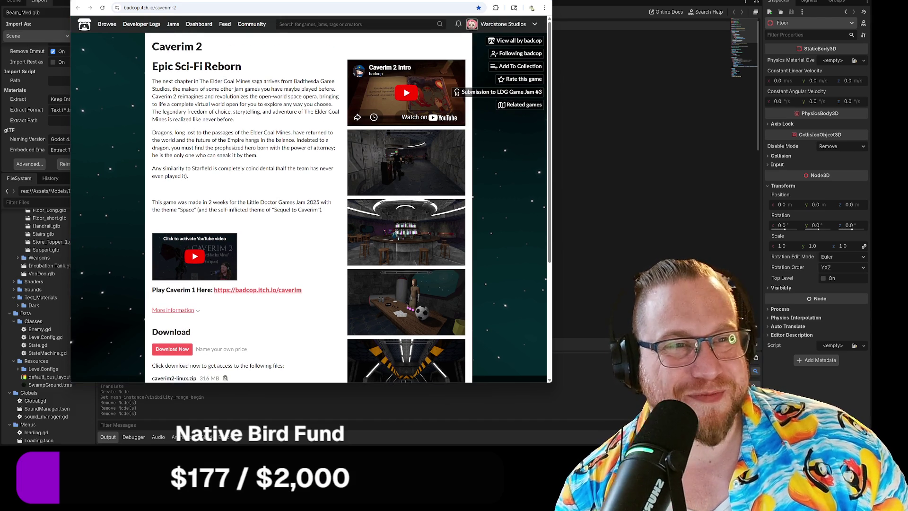
{"action": "key", "text": "super+Down"}
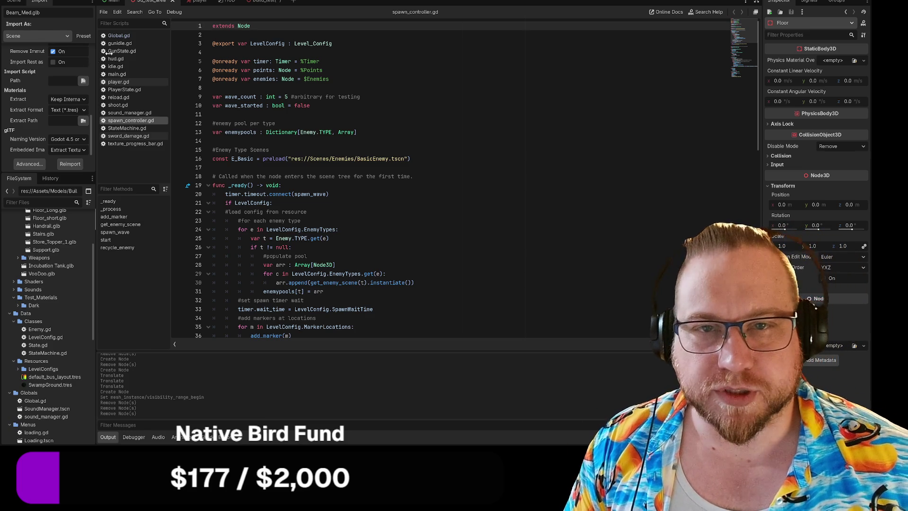
Show the 3D_Test_Area node tree, including SpawnController, in the Scene dock
{"action": "left_click", "coordinate": [14, 2]}
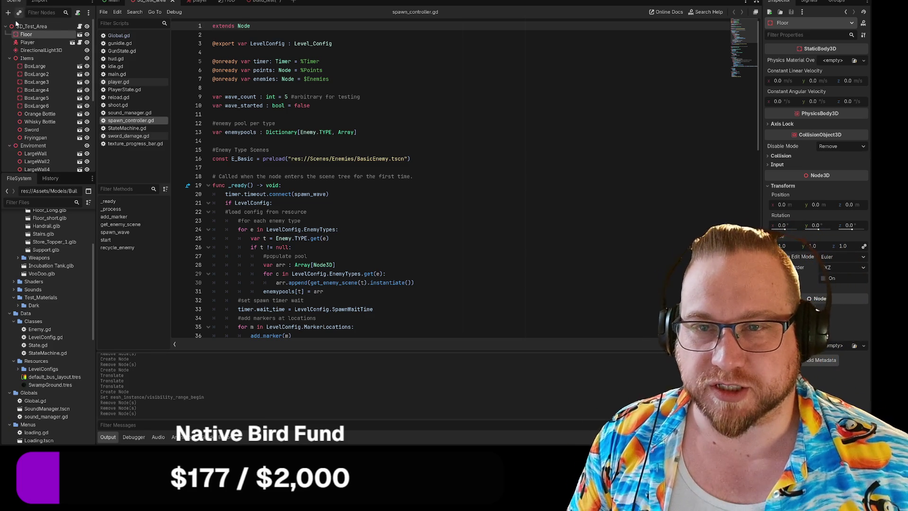
{"action": "scroll", "coordinate": [49, 107], "scroll_direction": "down", "scroll_amount": 5}
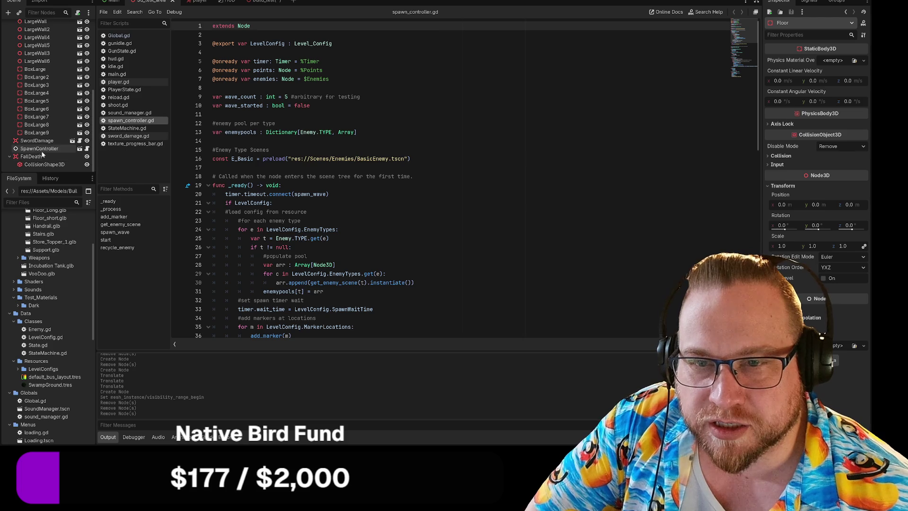
{"action": "scroll", "coordinate": [42, 154], "scroll_direction": "up", "scroll_amount": 5}
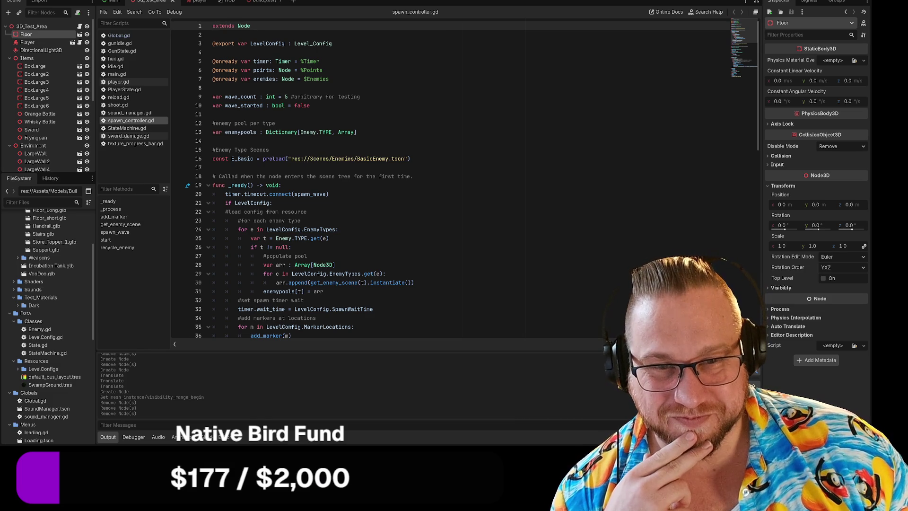
{"action": "scroll", "coordinate": [466, 178], "scroll_direction": "down", "scroll_amount": 1}
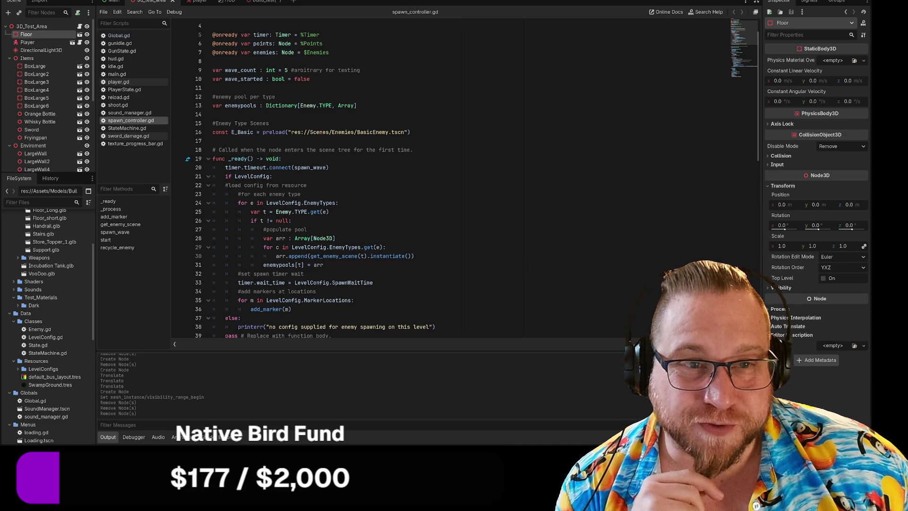
{"action": "left_click", "coordinate": [310, 79]}
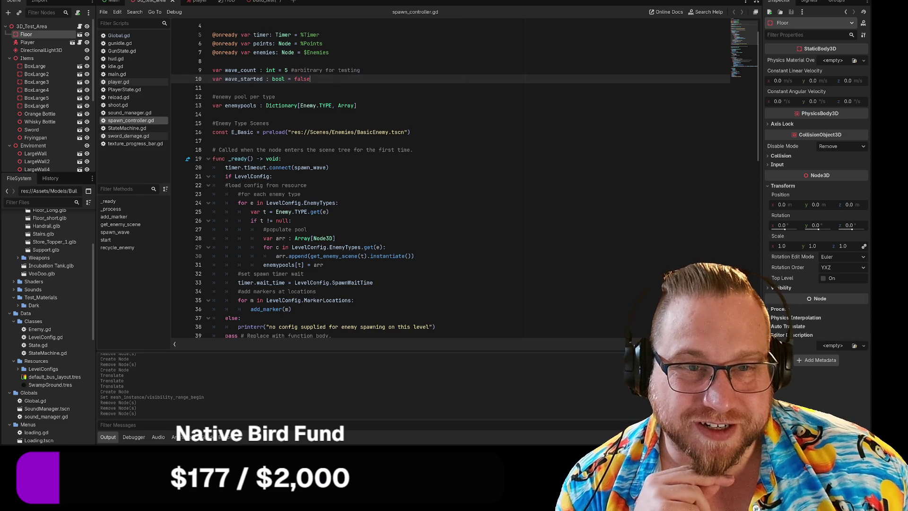
{"action": "scroll", "coordinate": [449, 179], "scroll_direction": "down", "scroll_amount": 2}
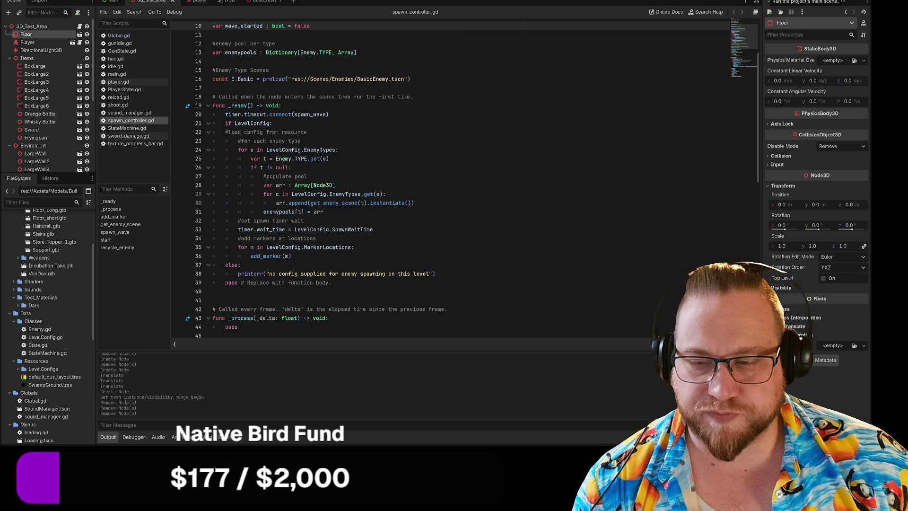
{"action": "key", "text": "F5"}
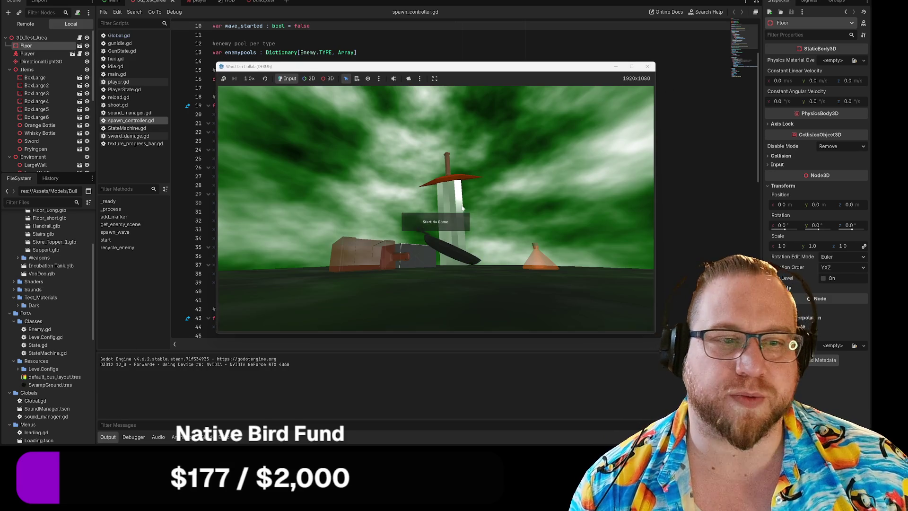
Start the game with the 'Start da Game' button on its title menu
{"action": "left_click", "coordinate": [441, 230]}
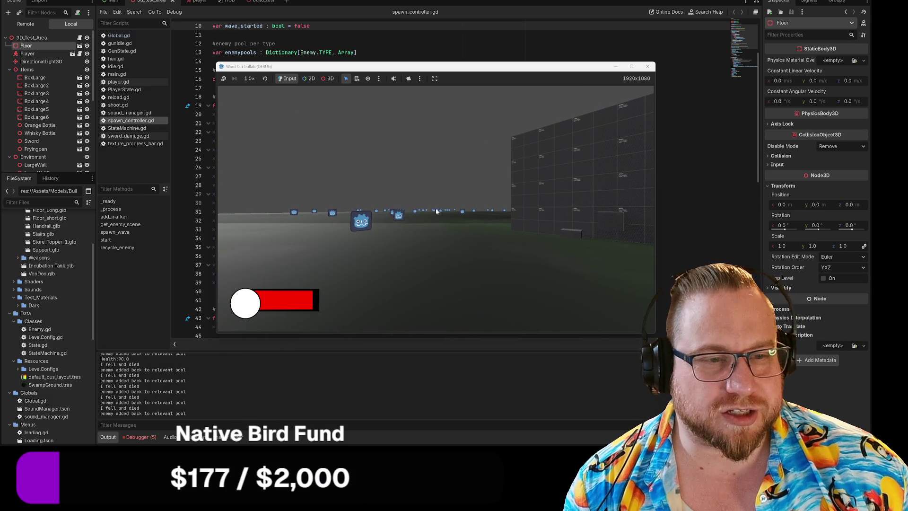
Close the debug game window to end the playtest
{"action": "left_click", "coordinate": [647, 66]}
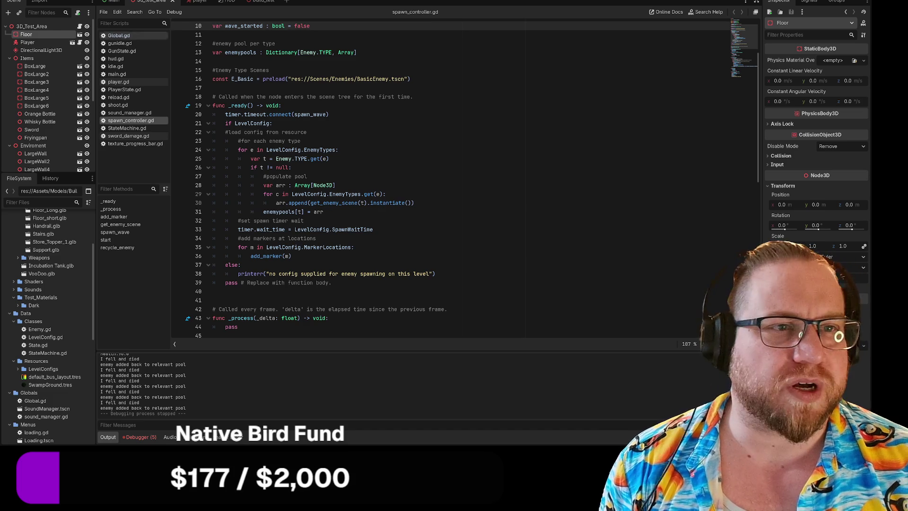
{"action": "left_click_drag", "start_coordinate": [212, 70], "coordinate": [355, 246]}
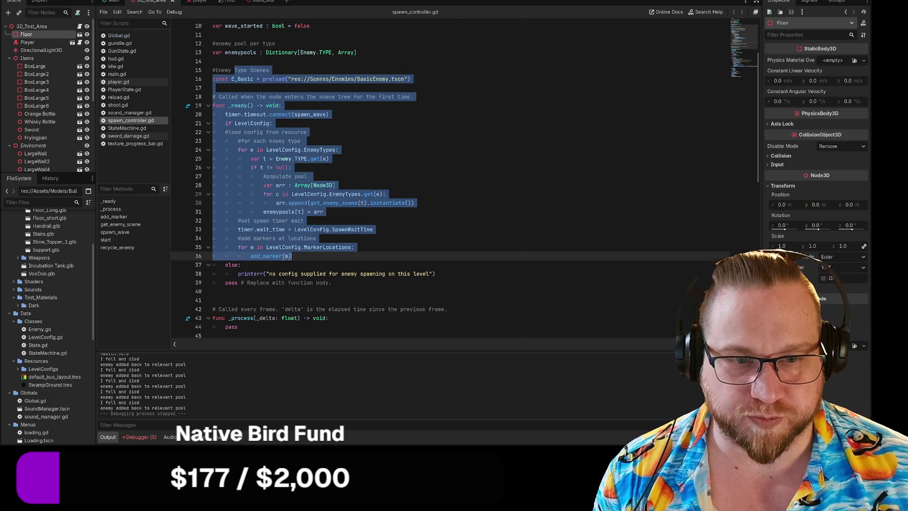
{"action": "left_click", "coordinate": [386, 194]}
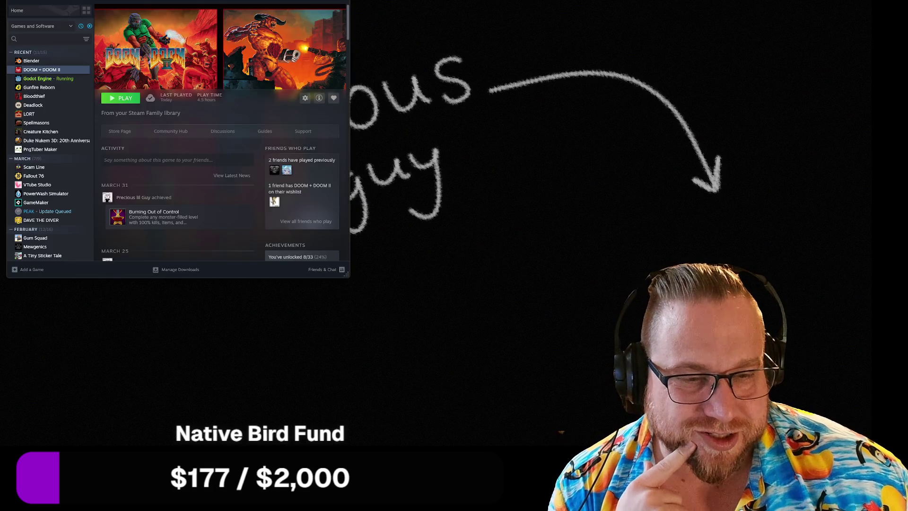
Select Blender in the Steam library sidebar
{"action": "left_click", "coordinate": [31, 69]}
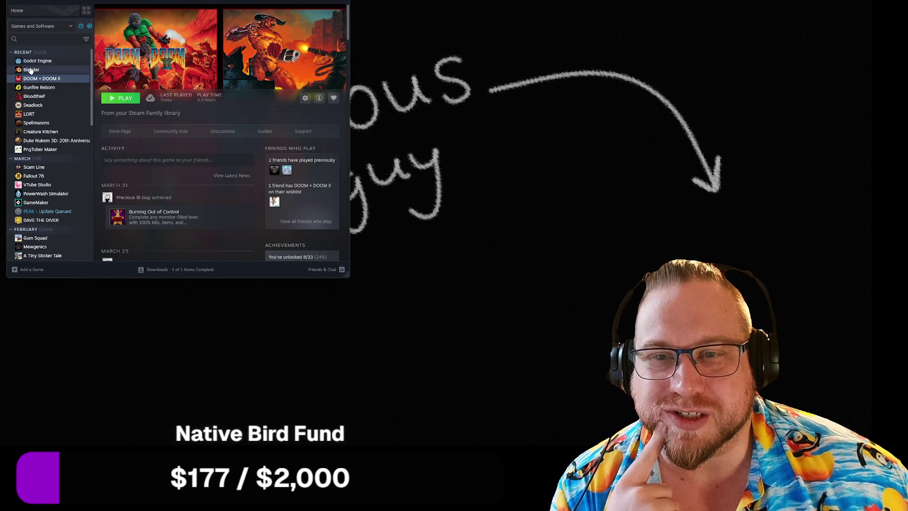